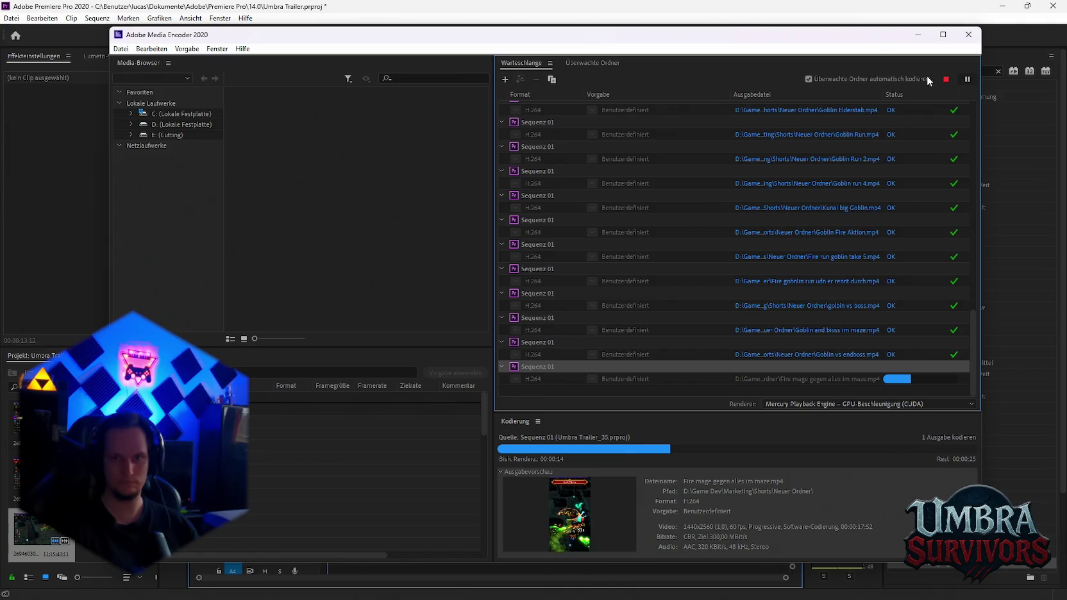
click(917, 37)
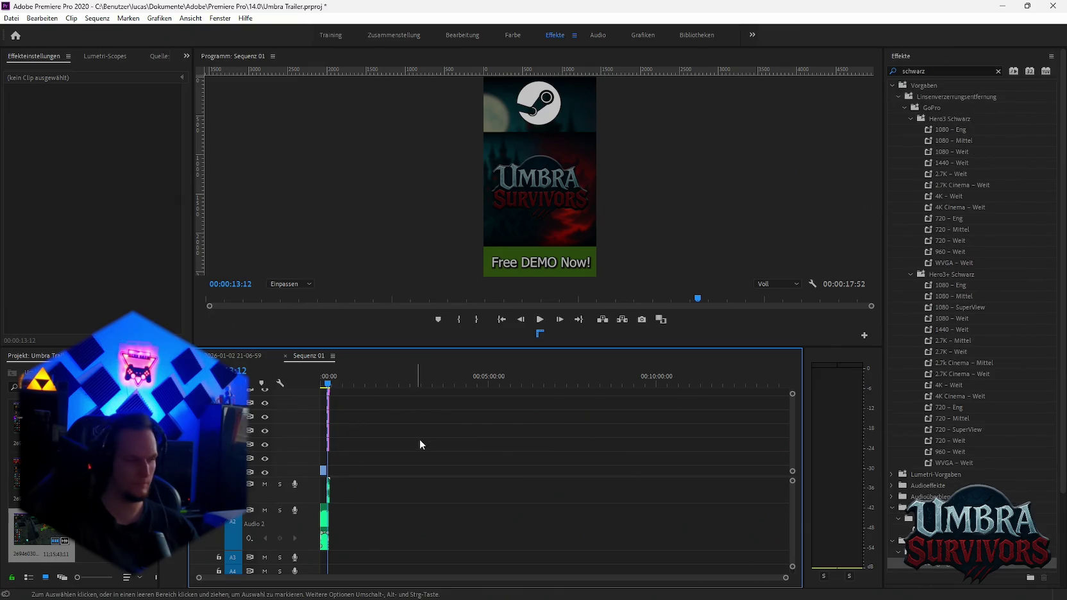
click(240, 355)
double_click(383, 485)
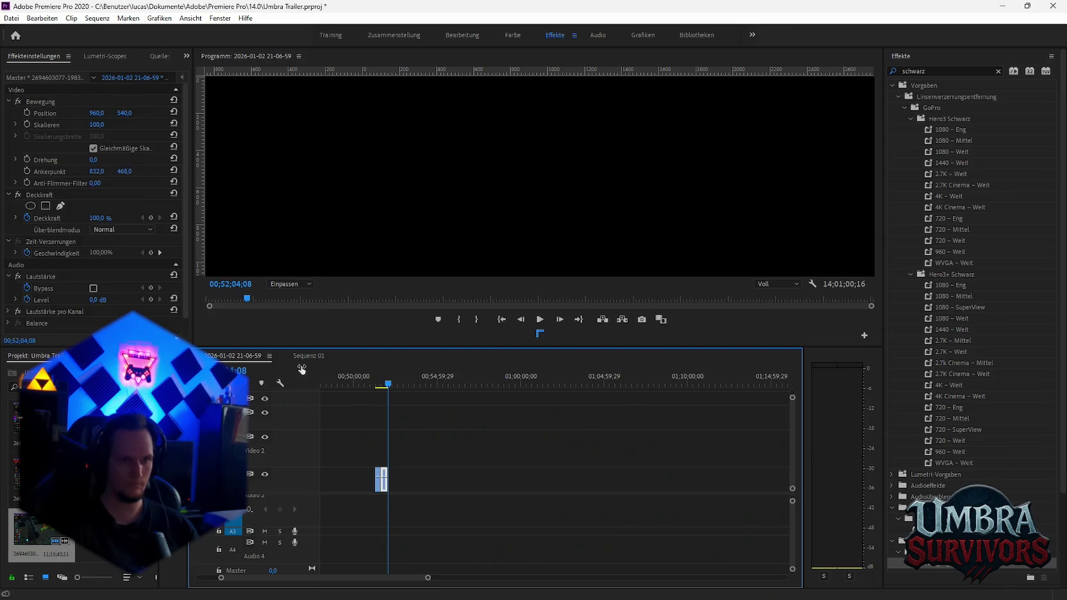
key(=)
key(=)
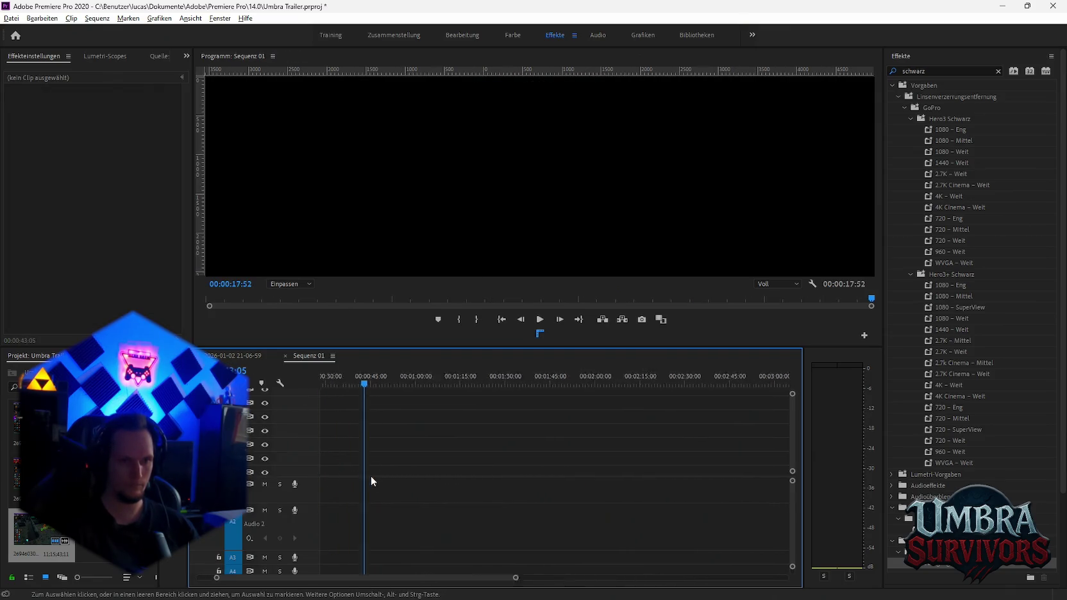
key(=)
key(=)
key(ctrl+v)
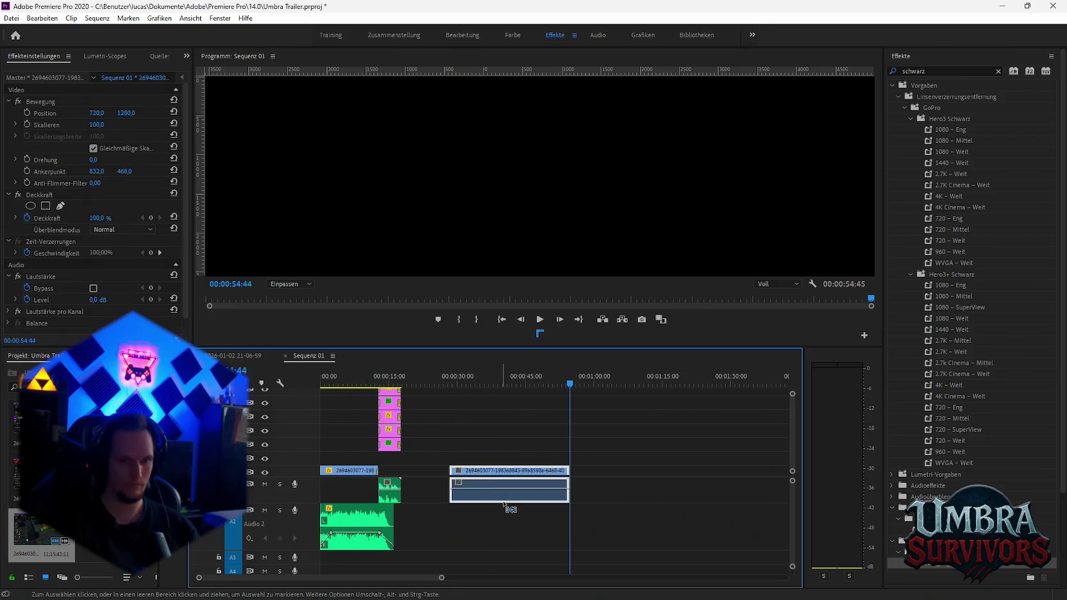
- Delete the pasted excerpt's A1 audio
click(483, 504)
click(499, 504)
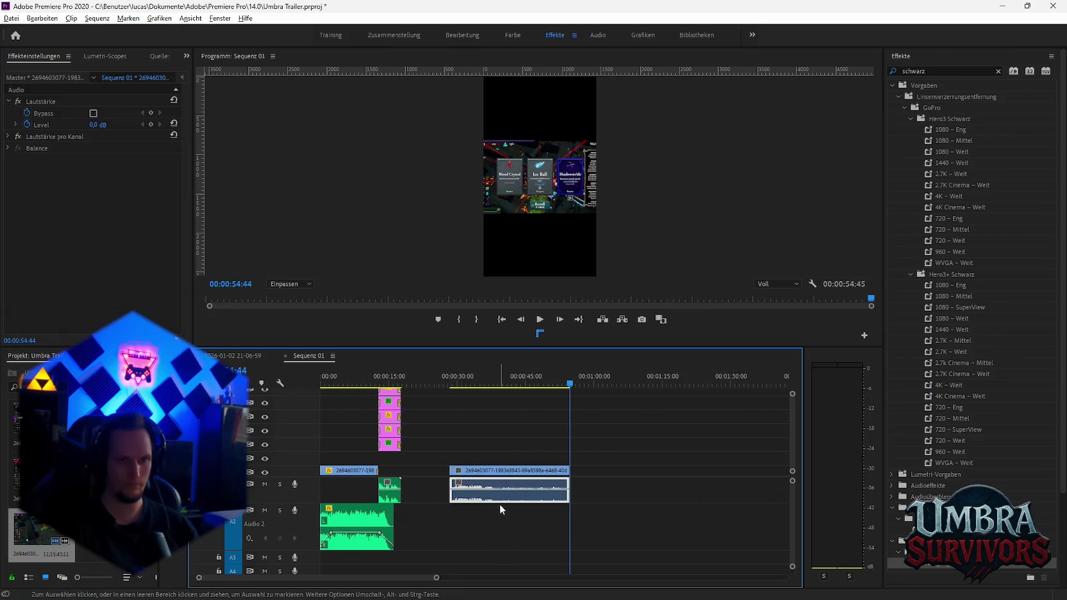
key(Delete)
click(452, 383)
mouse_move(454, 384)
mouse_down()
mouse_move(553, 390)
mouse_move(490, 390)
mouse_up()
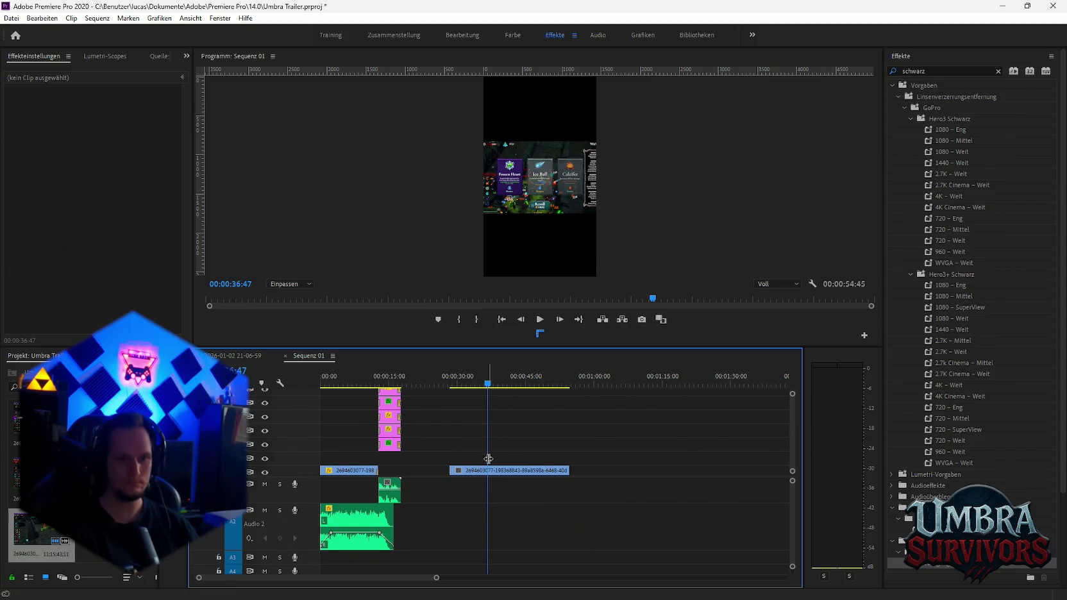
- Cut the excerpt at 35:41, delete the tail, and shift the trimmed clip earlier
drag(489, 383, 482, 385)
key(ctrl+k)
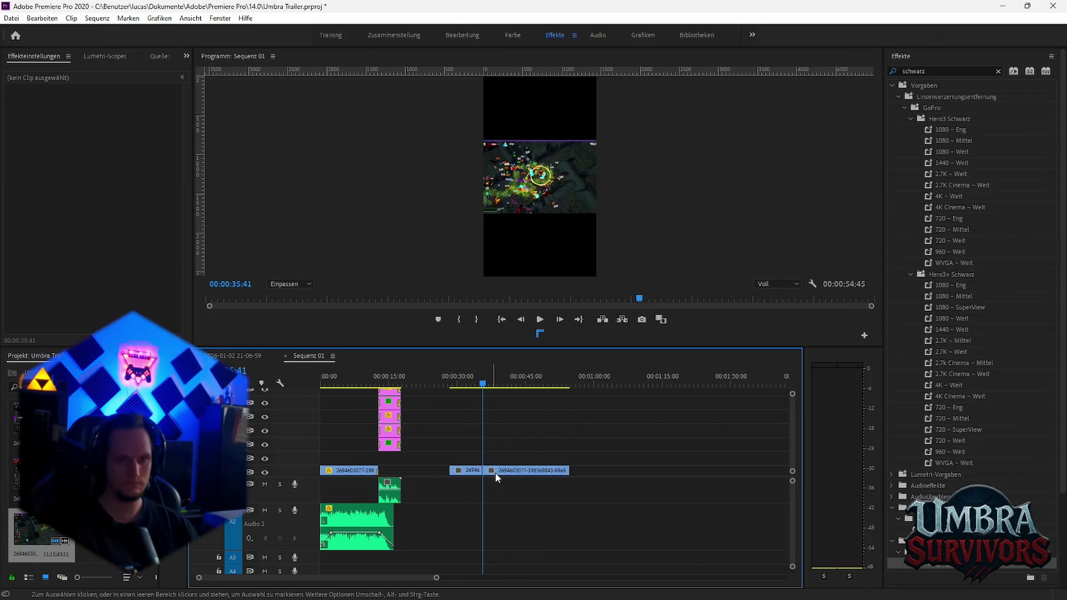
click(502, 470)
key(Delete)
drag(451, 473, 430, 473)
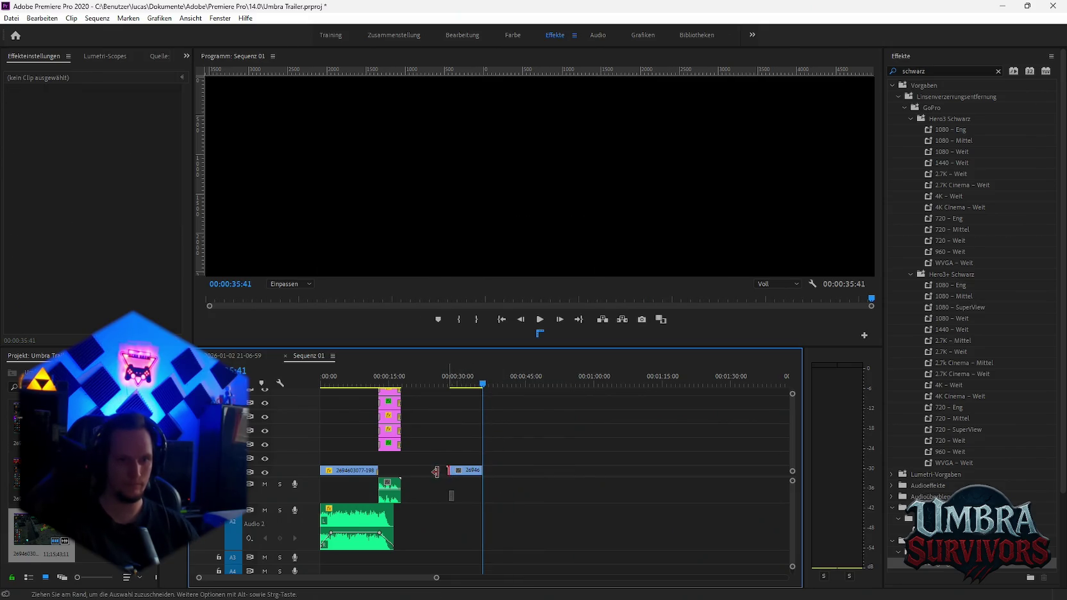
click(434, 383)
drag(436, 385, 450, 389)
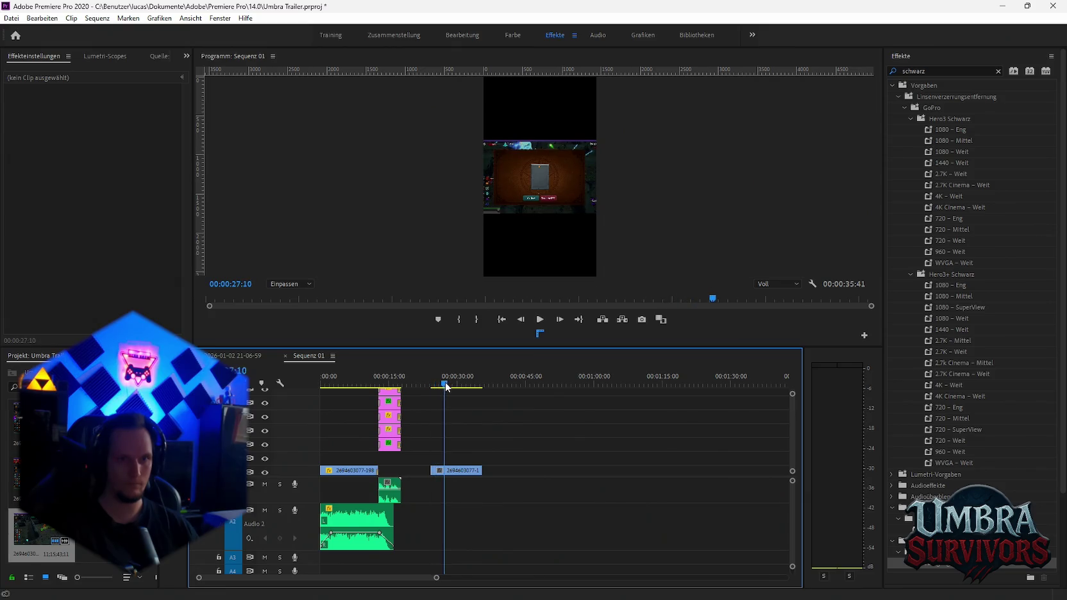
key(space)
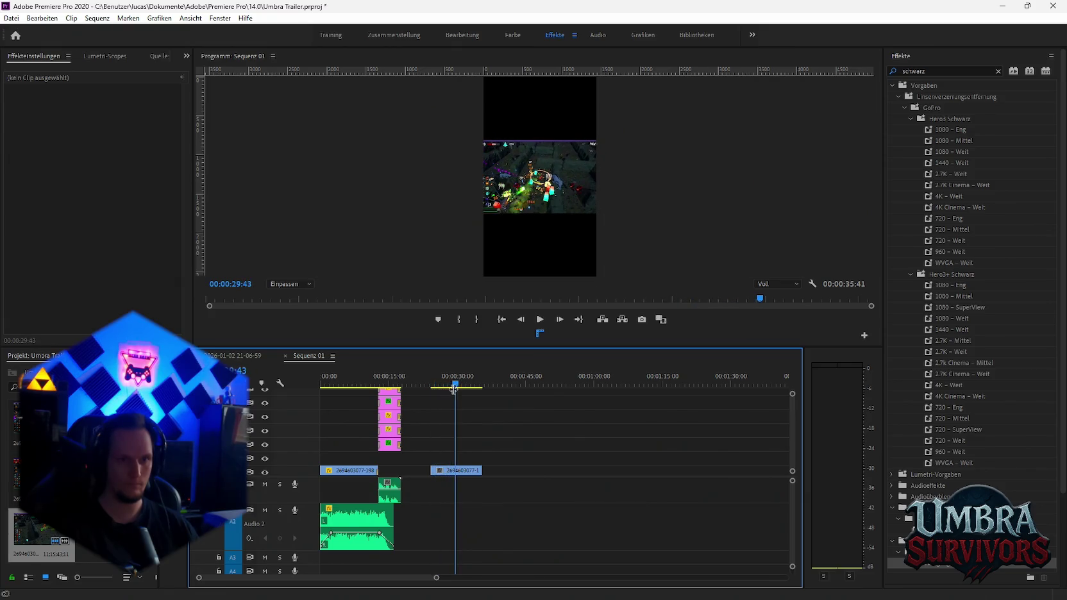
- Replace the opening gameplay clip using Durch Clip ersetzen > Aus Ablage
click(455, 472)
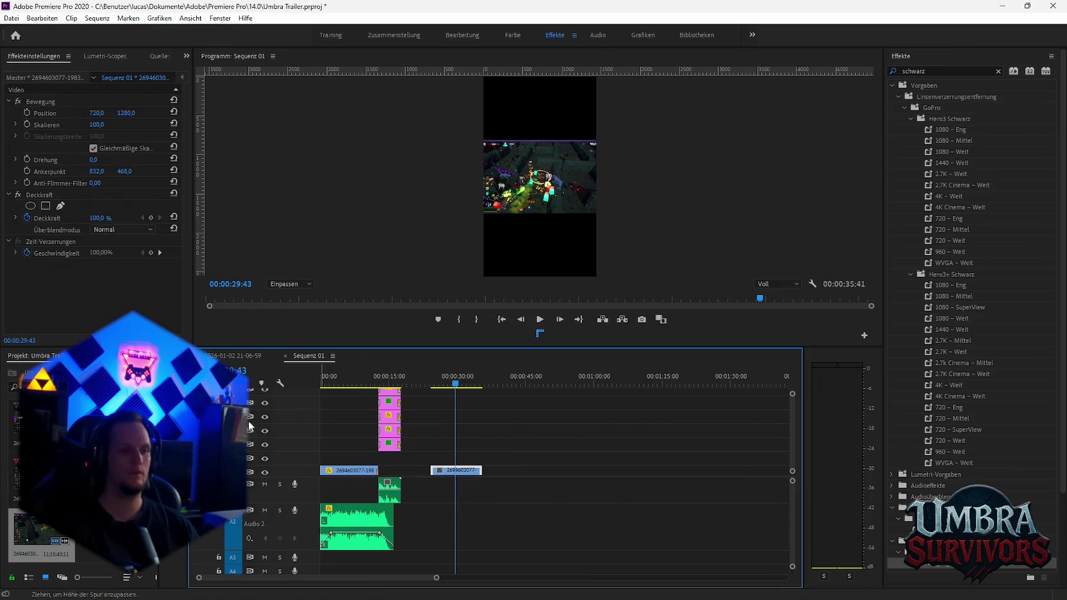
click(349, 472)
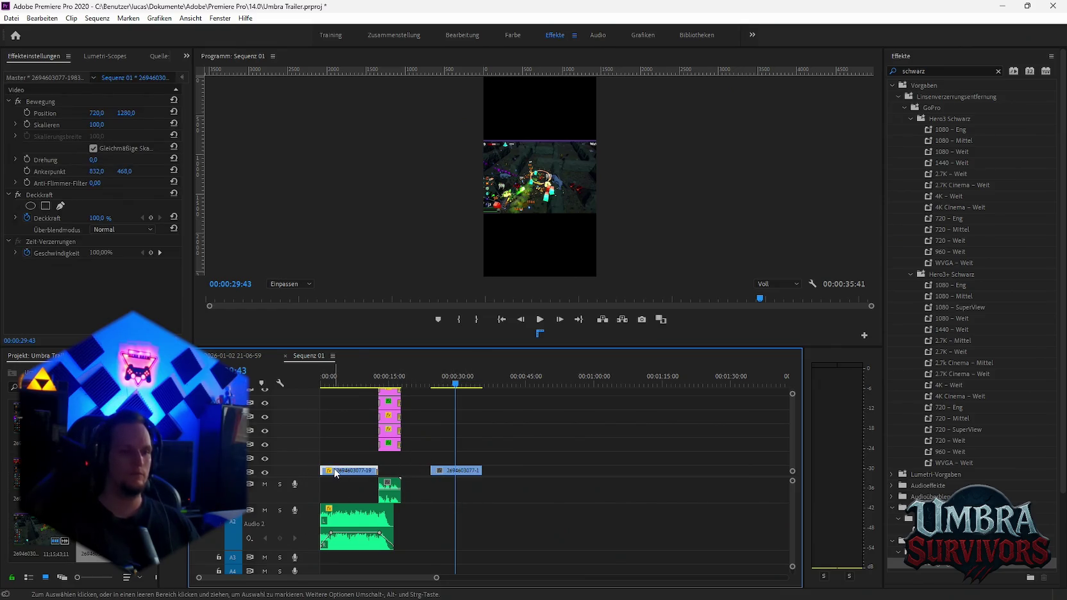
right_click(348, 475)
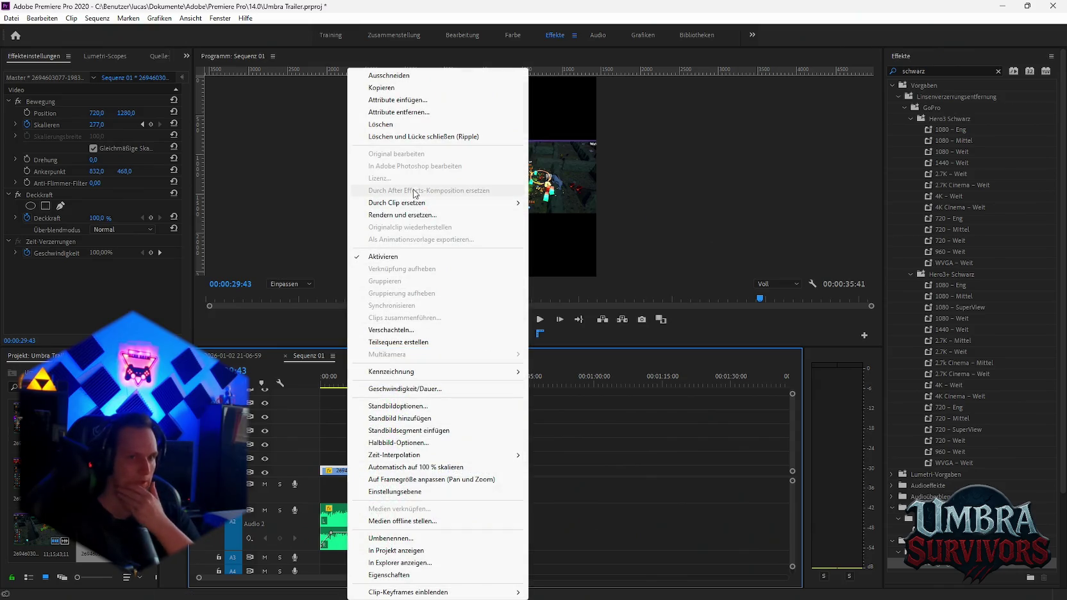
mouse_move(397, 202)
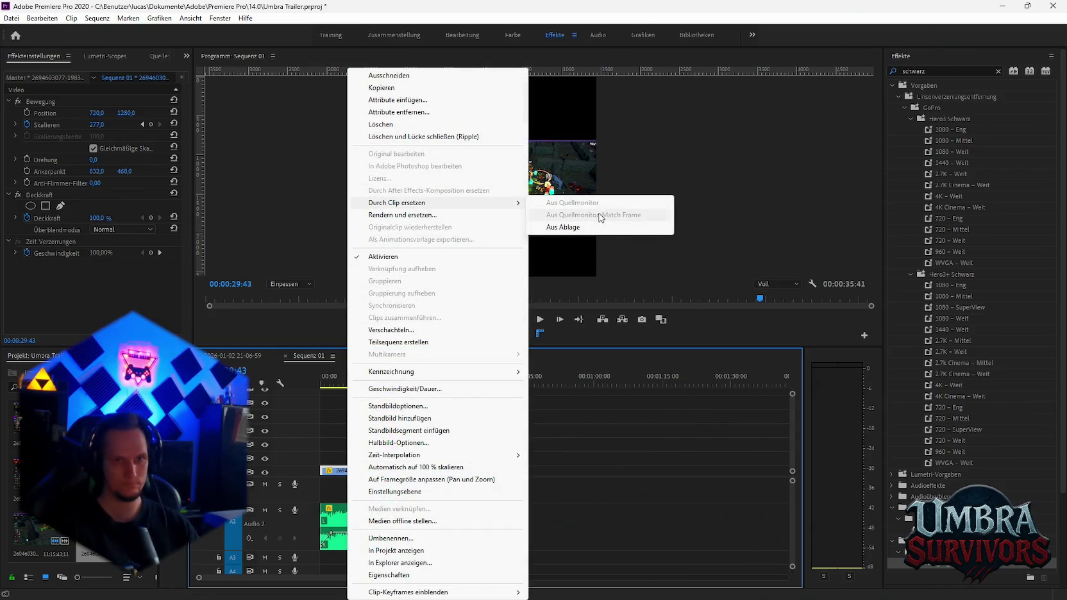
click(580, 229)
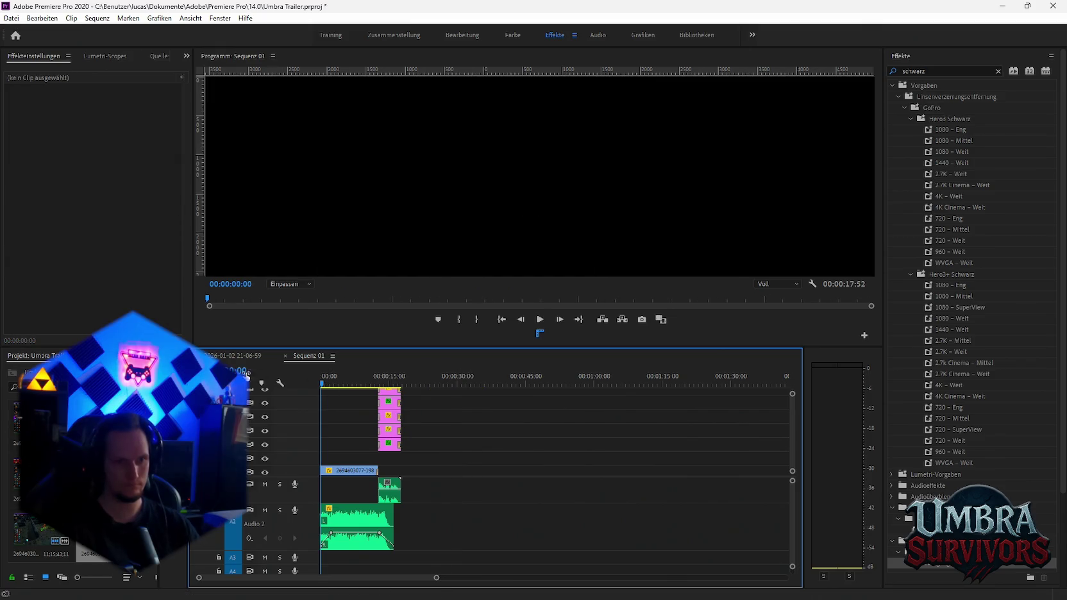
- Play the revised Sequenz 01 and scrub back to the chest screen near the start
key(space)
key(equal)
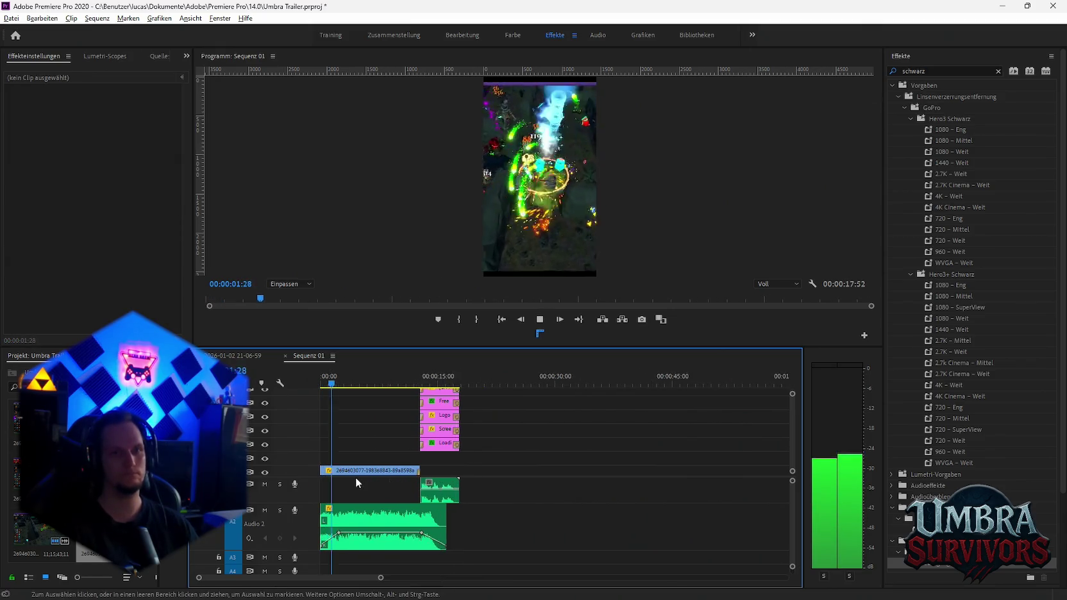
key(equal)
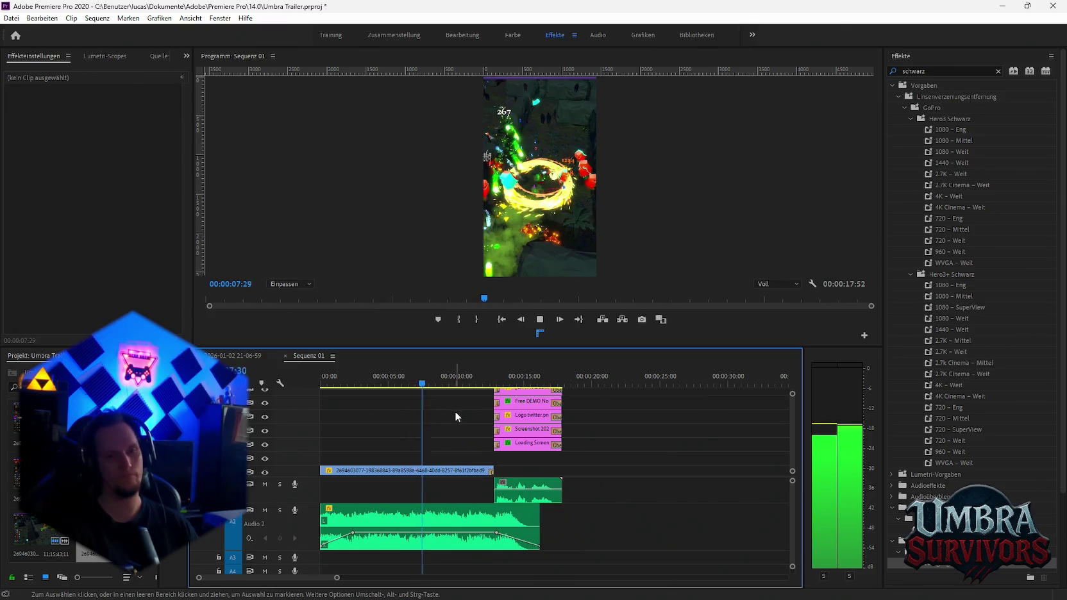
click(398, 382)
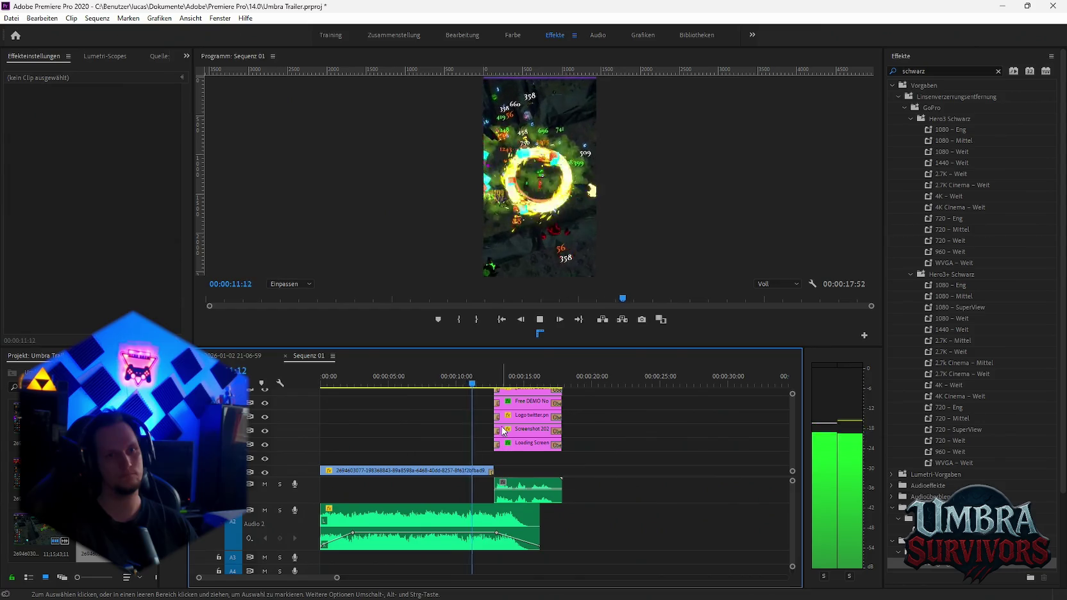
key(space)
drag(329, 383, 351, 384)
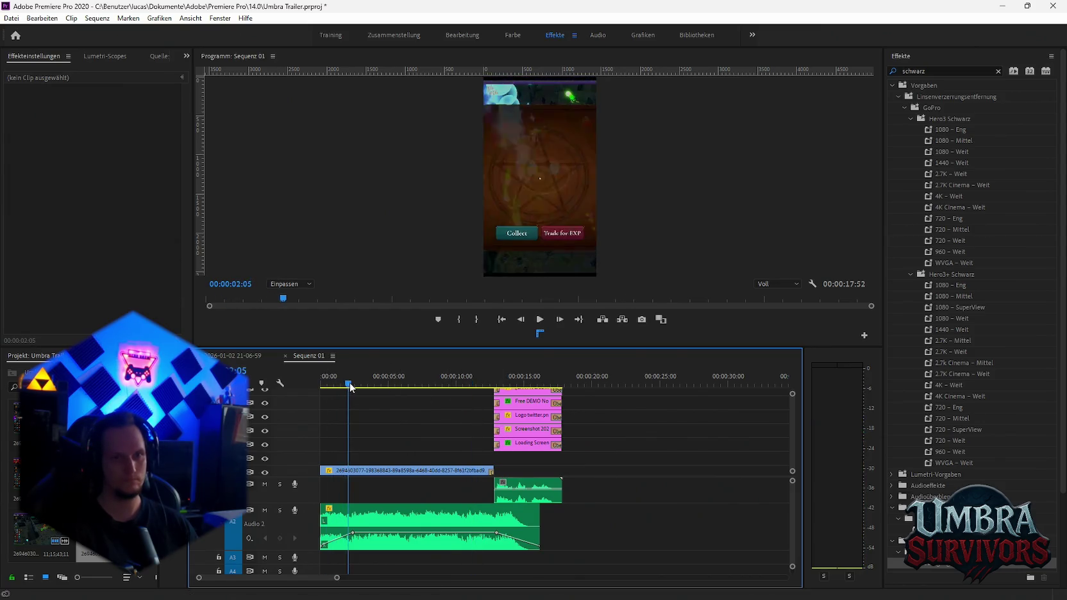
- Replay the sequence from the beginning and stop at the chest reveal
key(Home)
key(space)
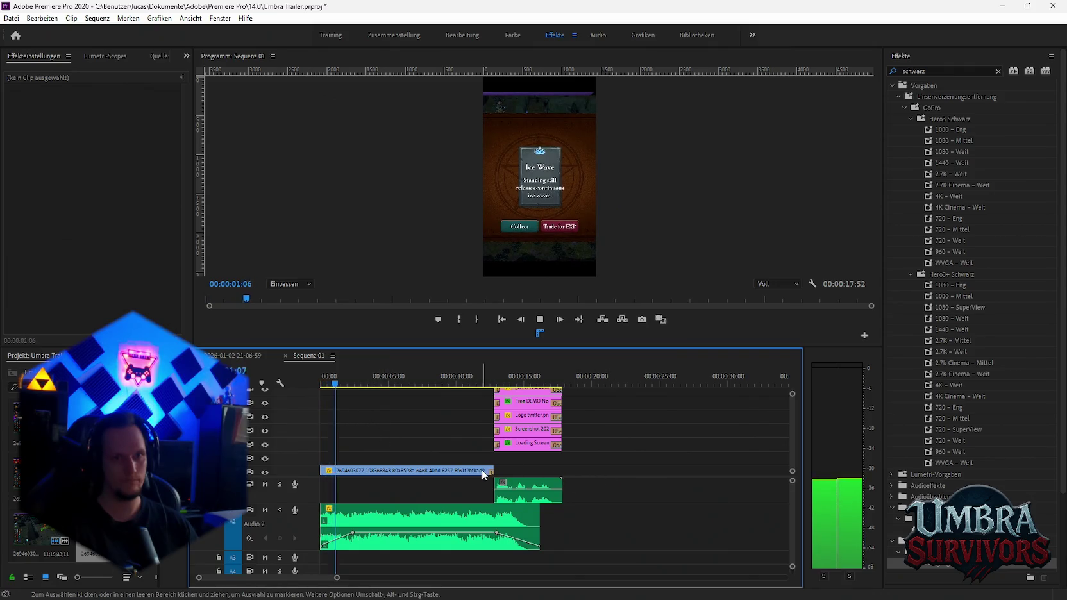
key(space)
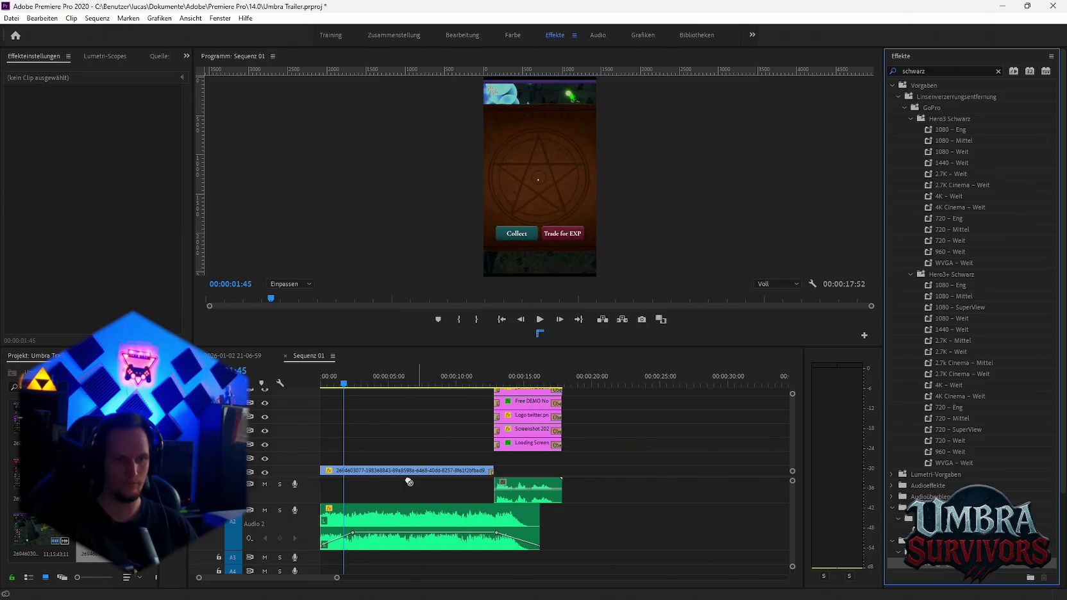
click(322, 380)
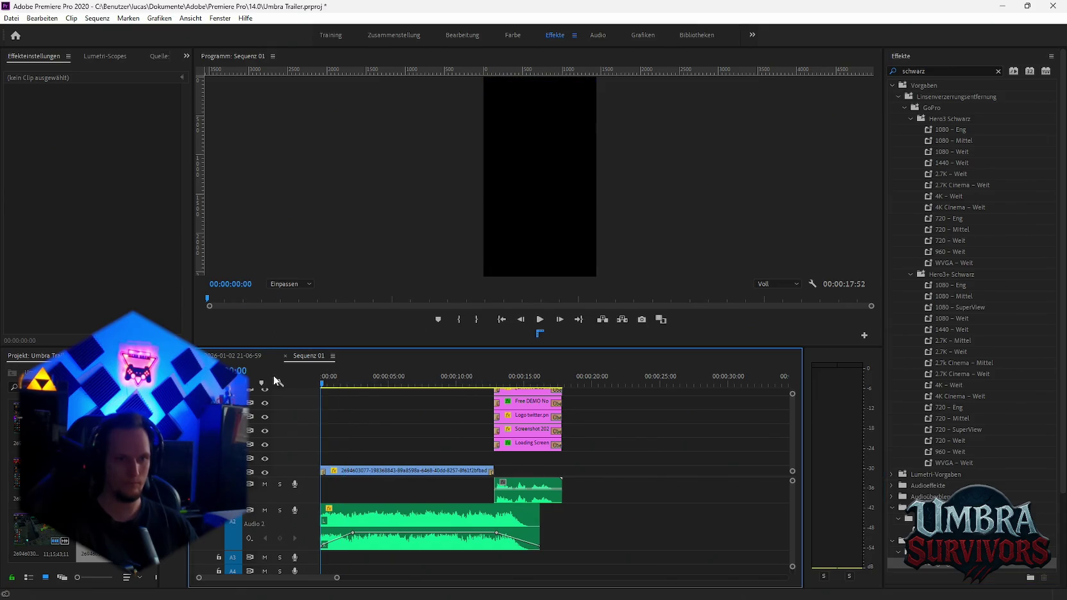
key(space)
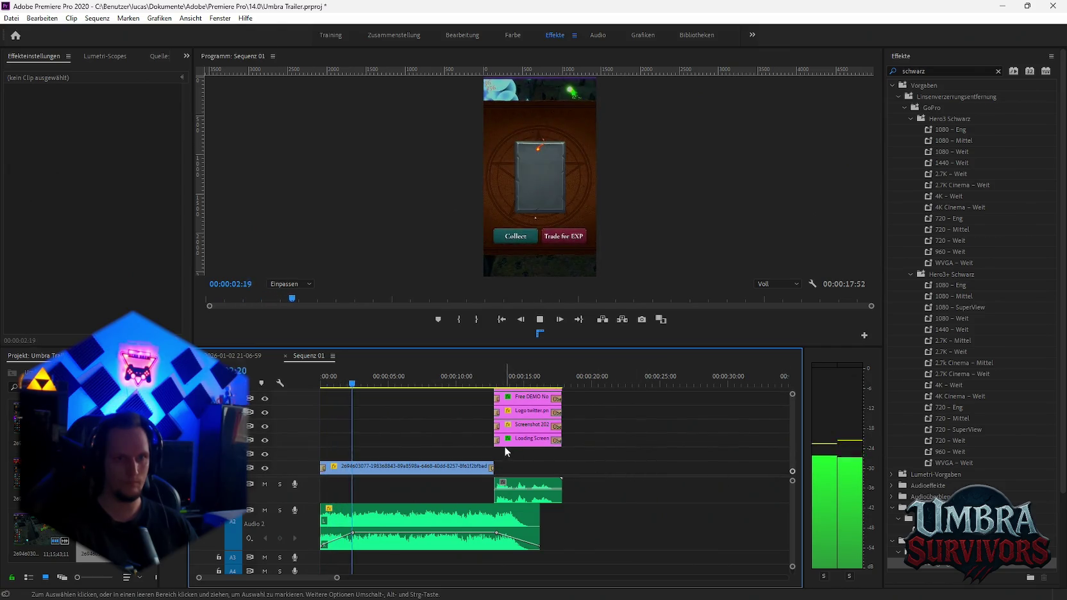
key(space)
mouse_move(364, 383)
mouse_down()
mouse_move(333, 383)
mouse_move(425, 389)
mouse_move(321, 389)
mouse_up()
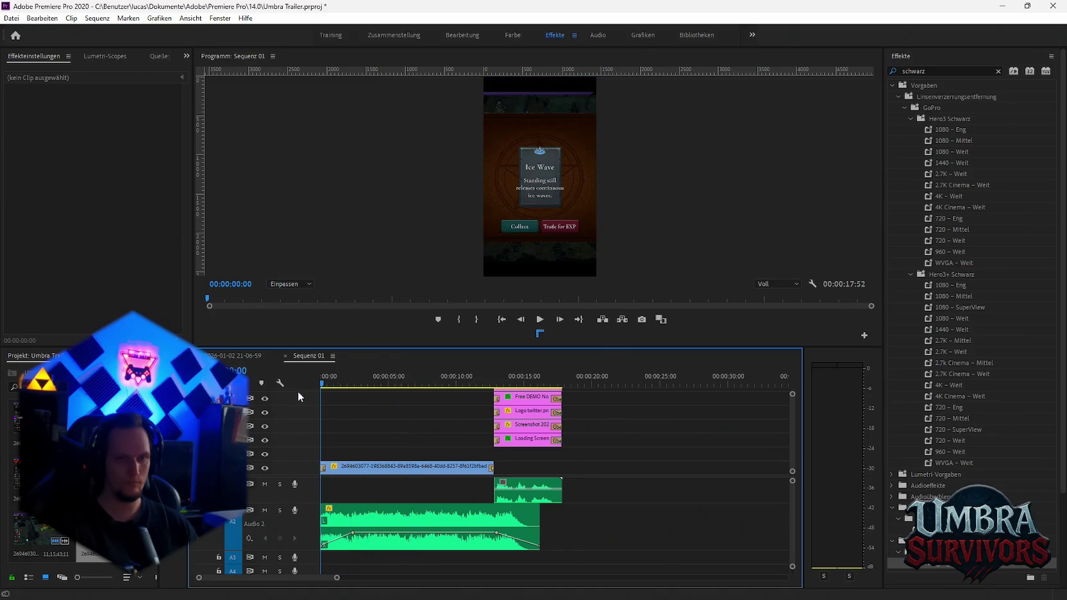
- Set the opening dip-to-black transition's duration to 00:00:00:50 and preview it
click(323, 469)
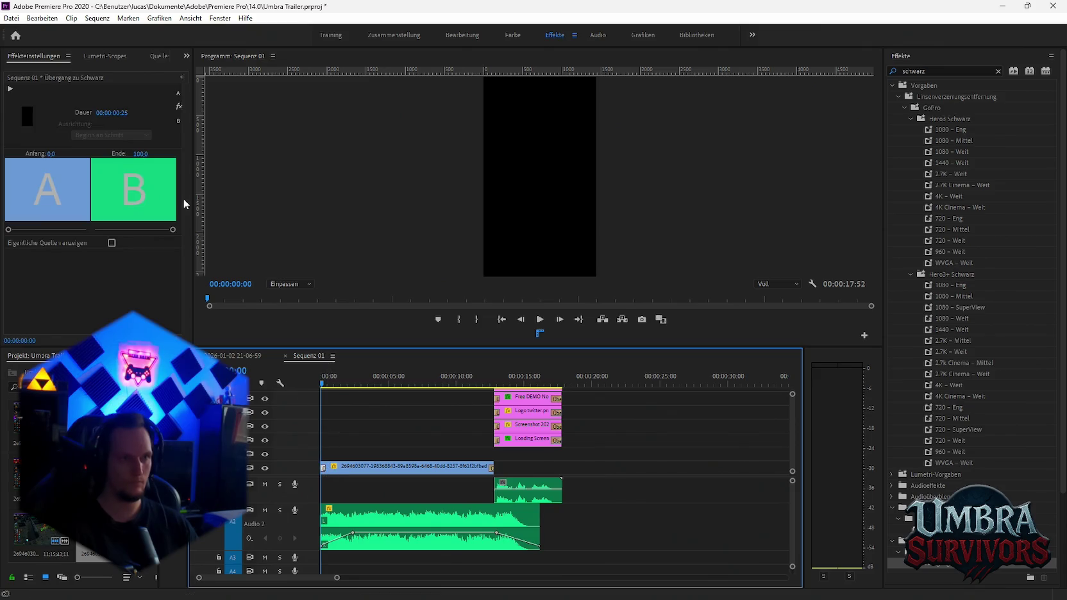
click(119, 114)
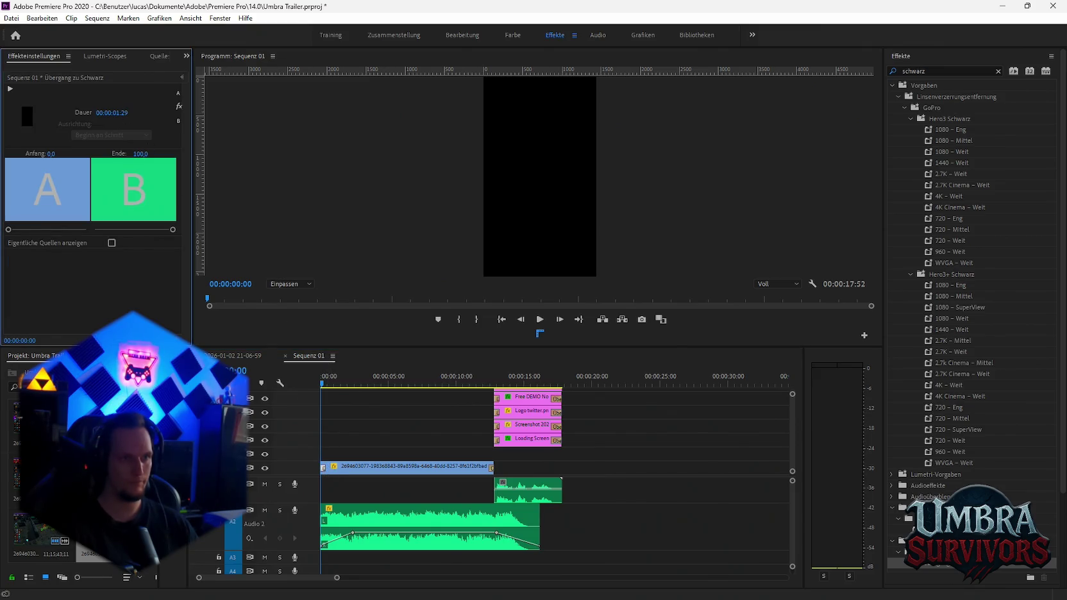
text(50)
key(Return)
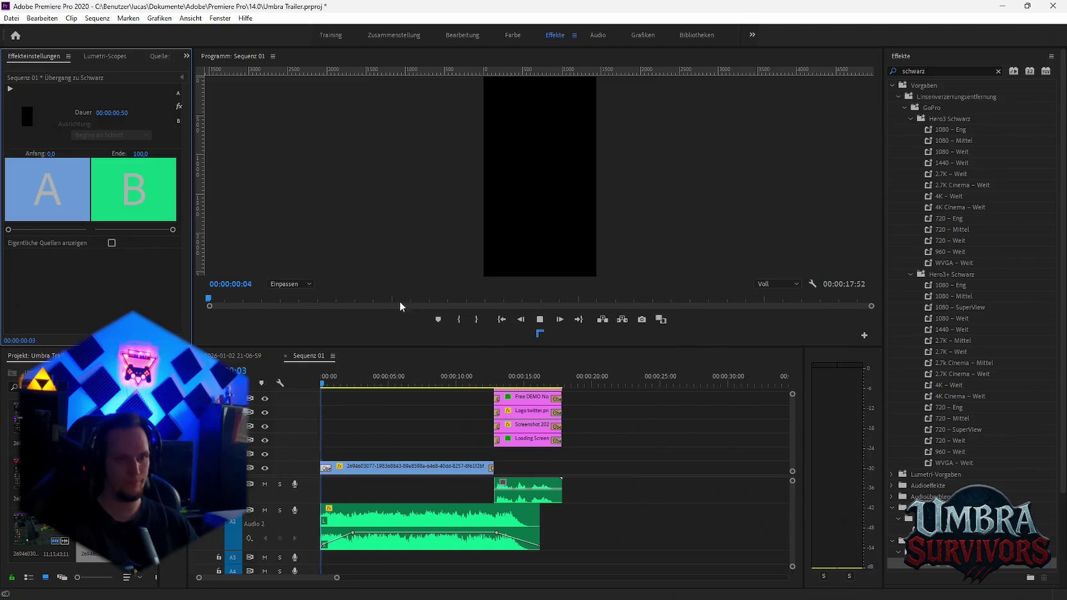
key(space)
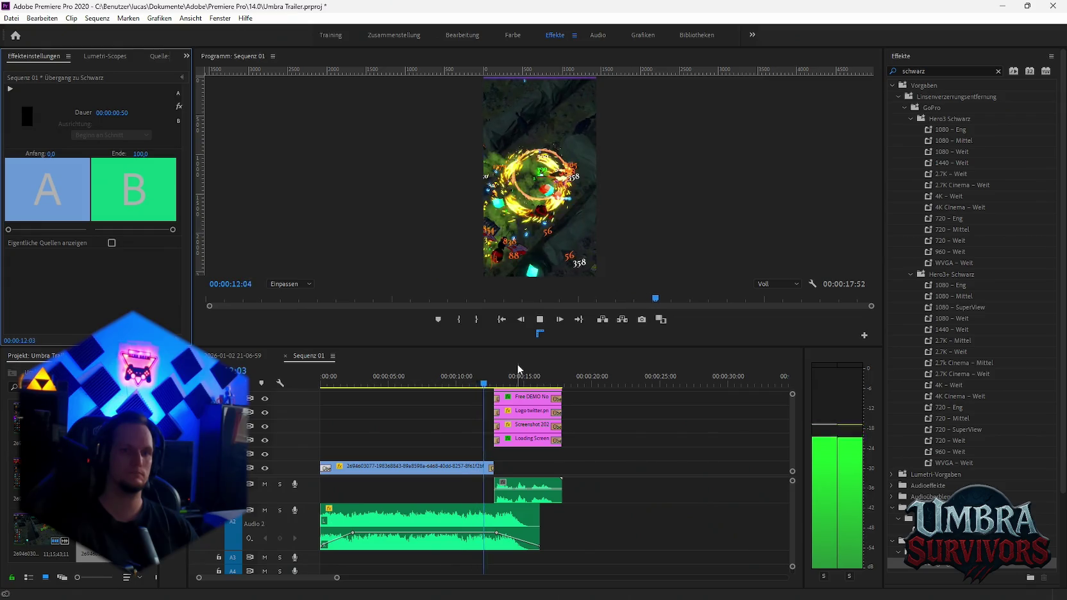
key(space)
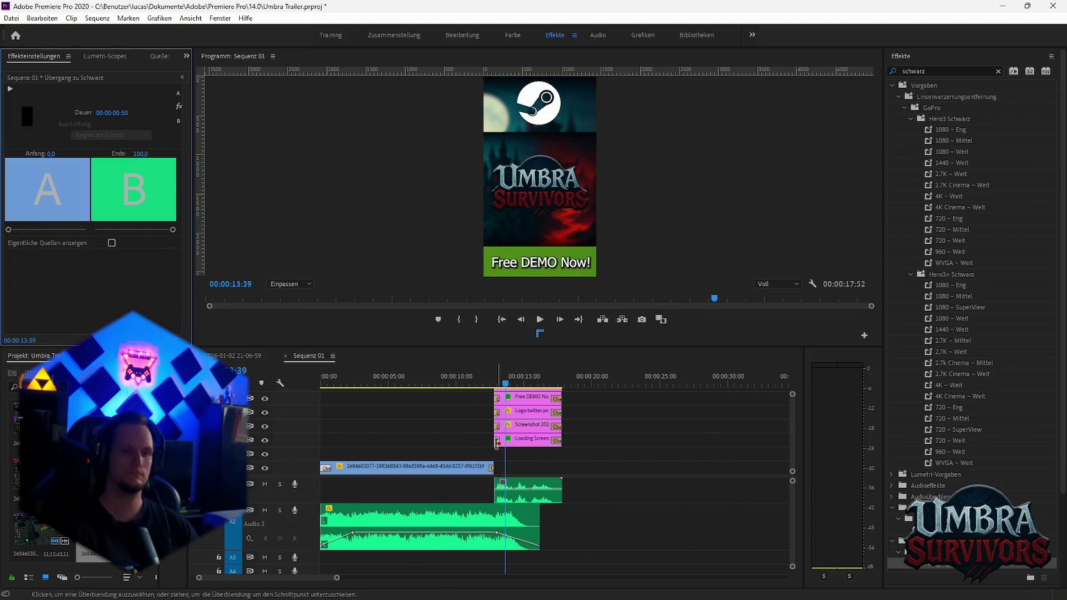
- Shorten the ending dip-to-black transition to 00:00:00:46 and preview the ending
click(483, 467)
click(128, 113)
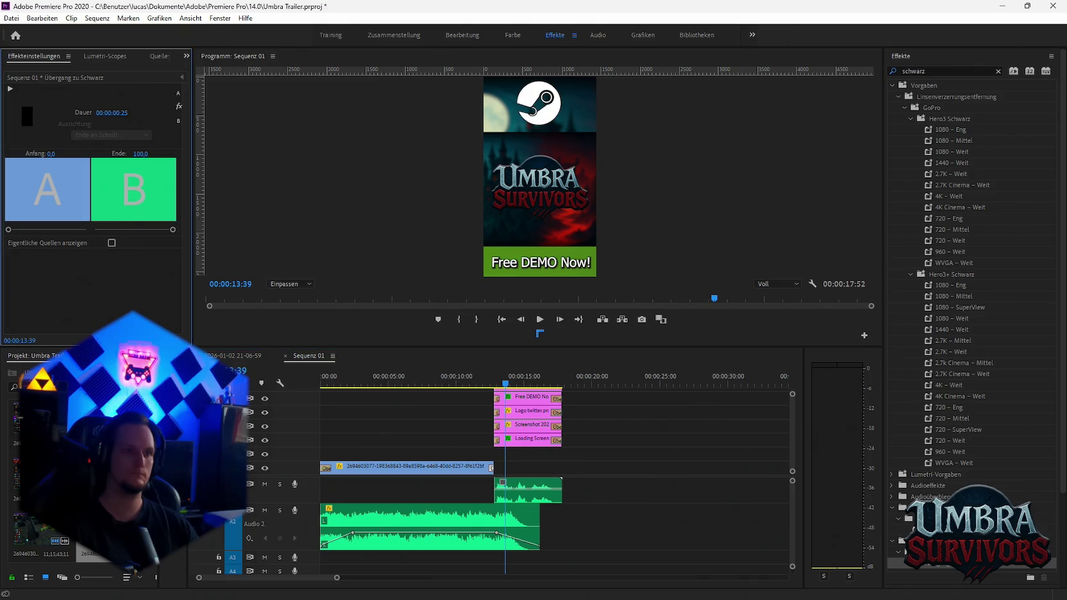
click(450, 386)
key(space)
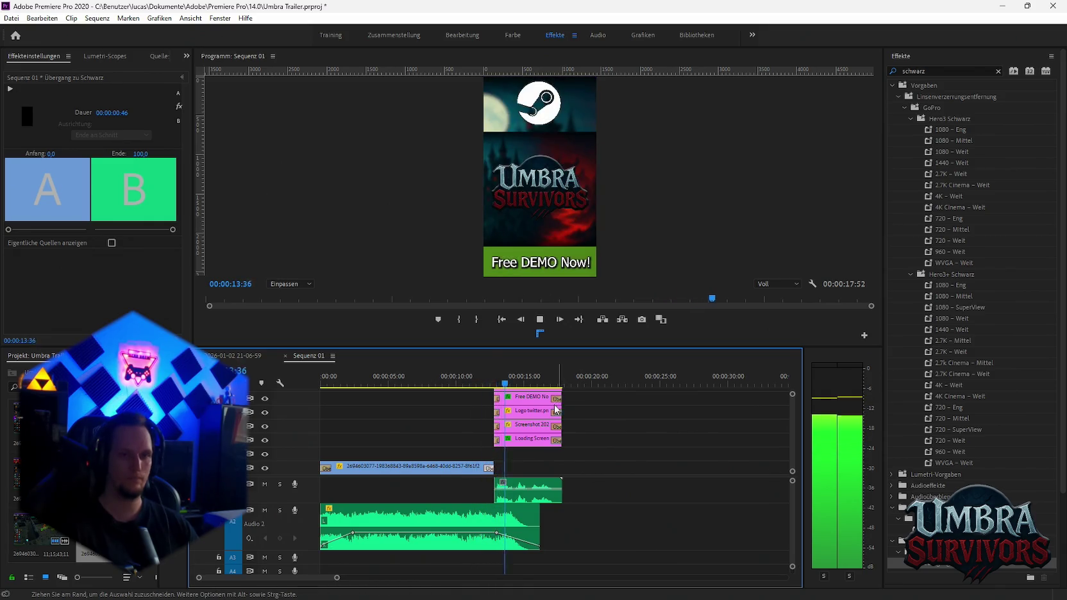
key(space)
click(11, 18)
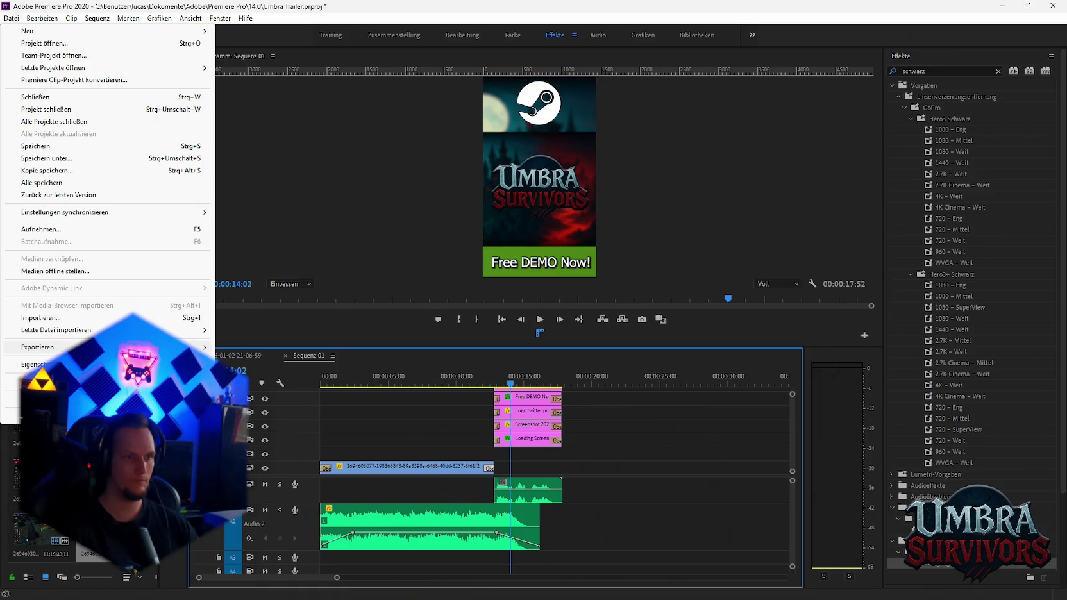
- Queue Sequenz 01 in Media Encoder as H.264 'Panik im Maze mit feuer.mp4'
click(276, 347)
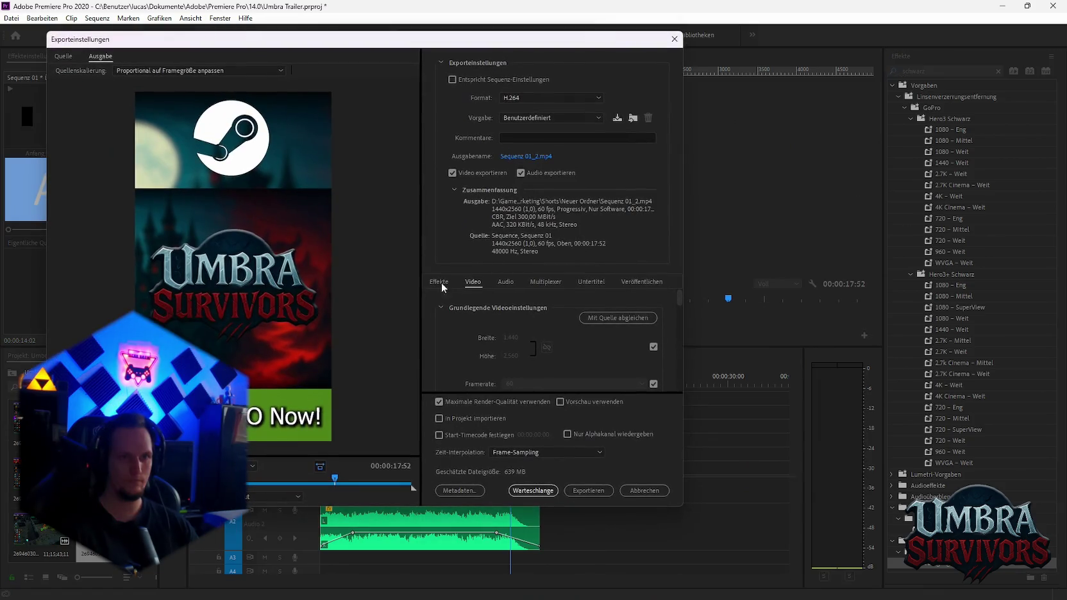
click(538, 156)
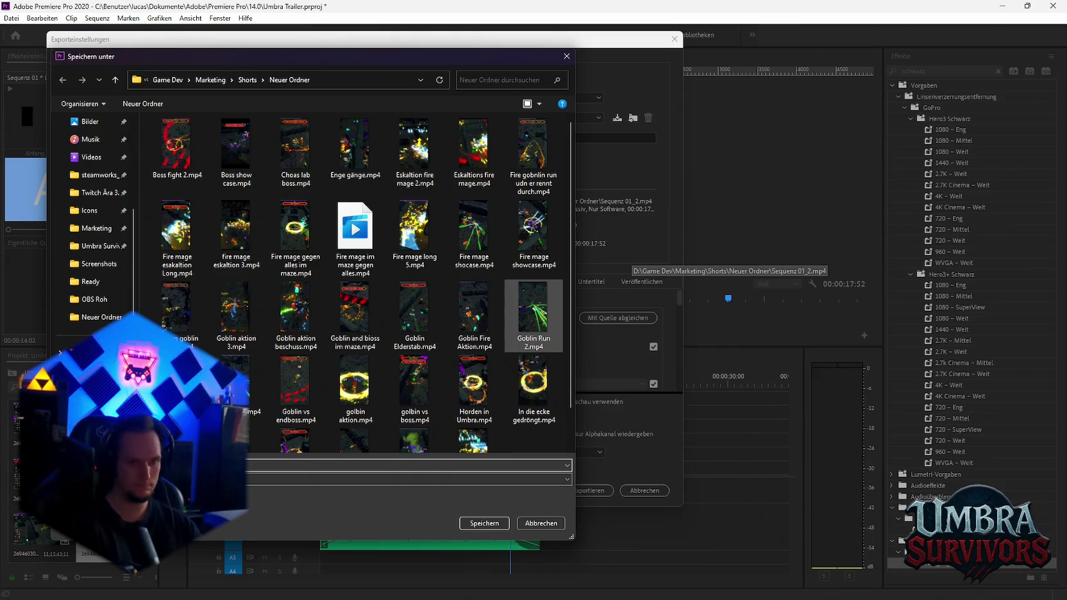
key(Return)
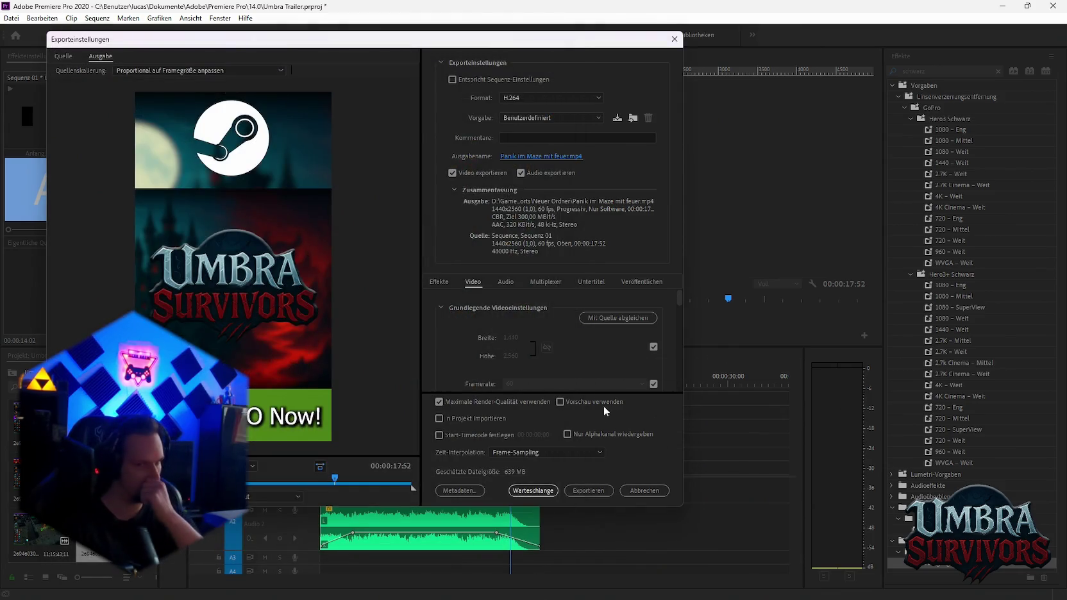
click(528, 490)
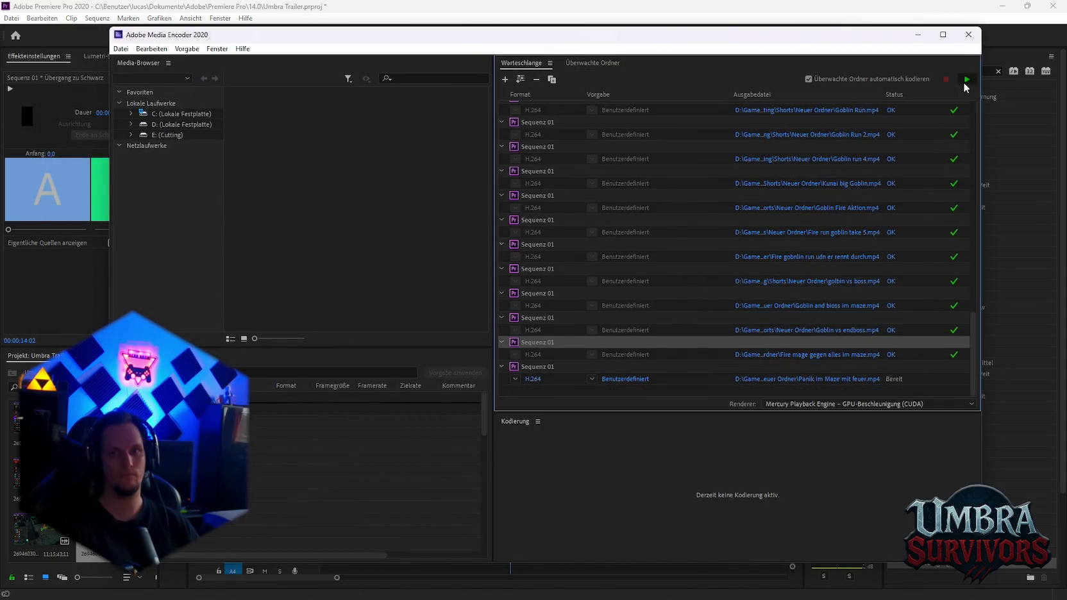
- Encode the queue and check Panik im Maze mit feuer.mp4 in the Neuer Ordner output folder
click(966, 79)
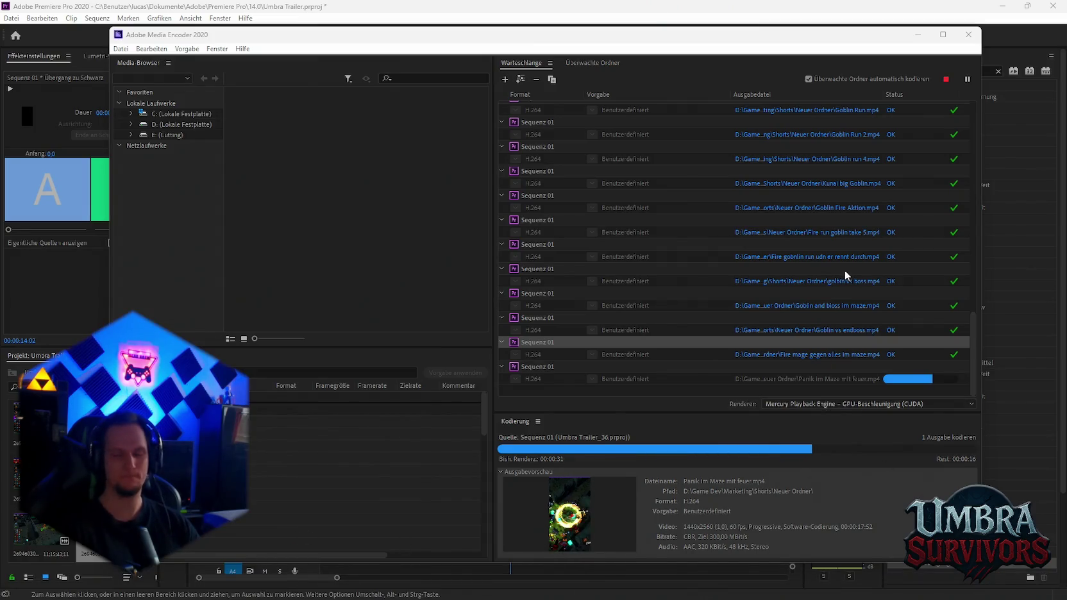
click(805, 302)
drag(624, 213, 598, 62)
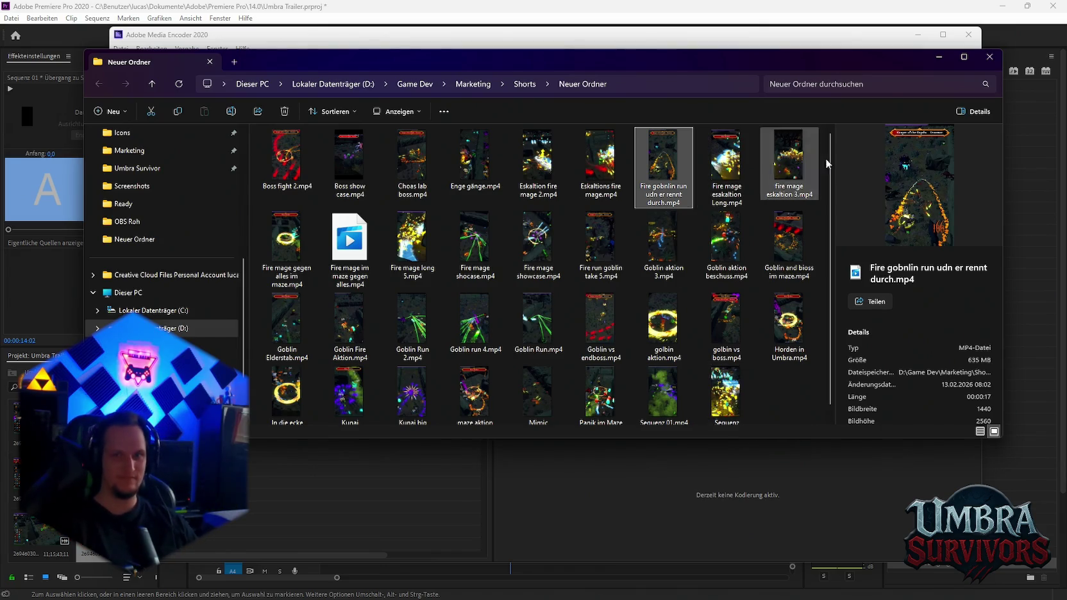
click(940, 57)
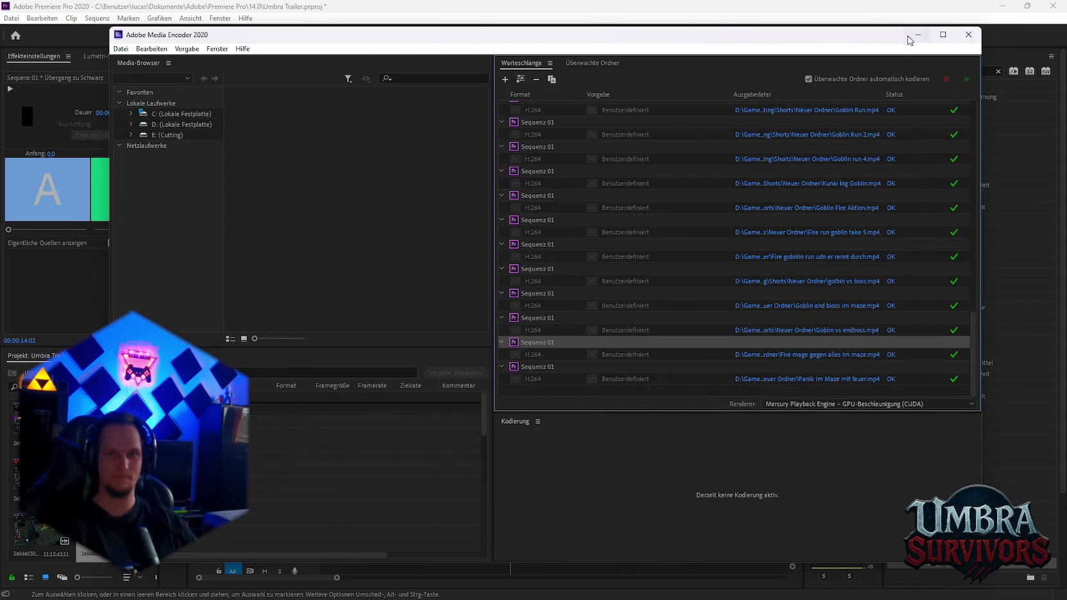
- Minimize Media Encoder to bring the Umbra Trailer project back into view
click(909, 36)
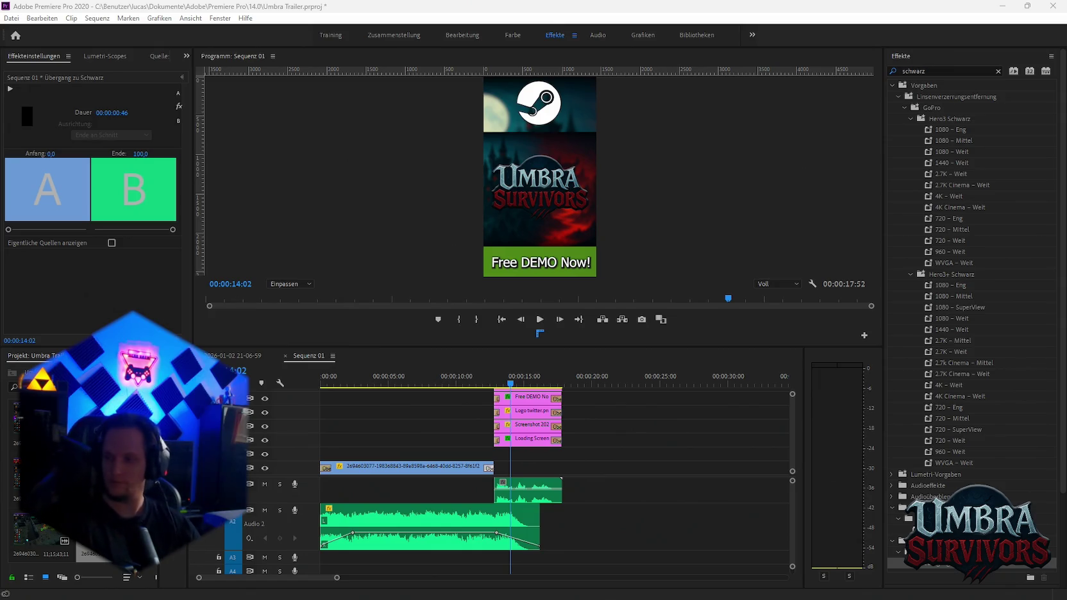
- Save the Umbra Trailer project with Datei > Speichern and minimize Premiere Pro
click(11, 18)
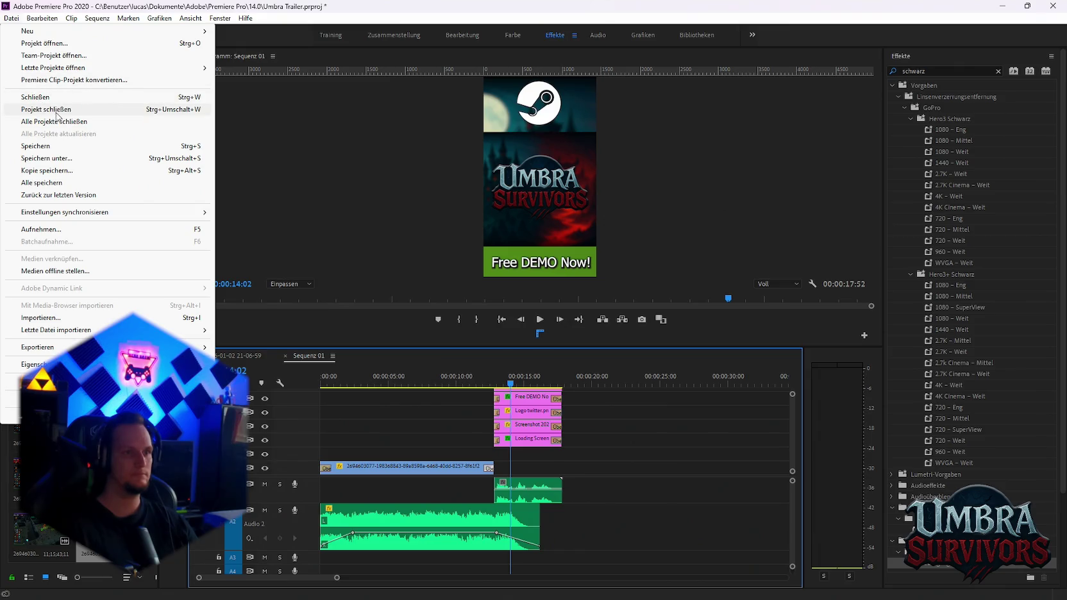
click(38, 146)
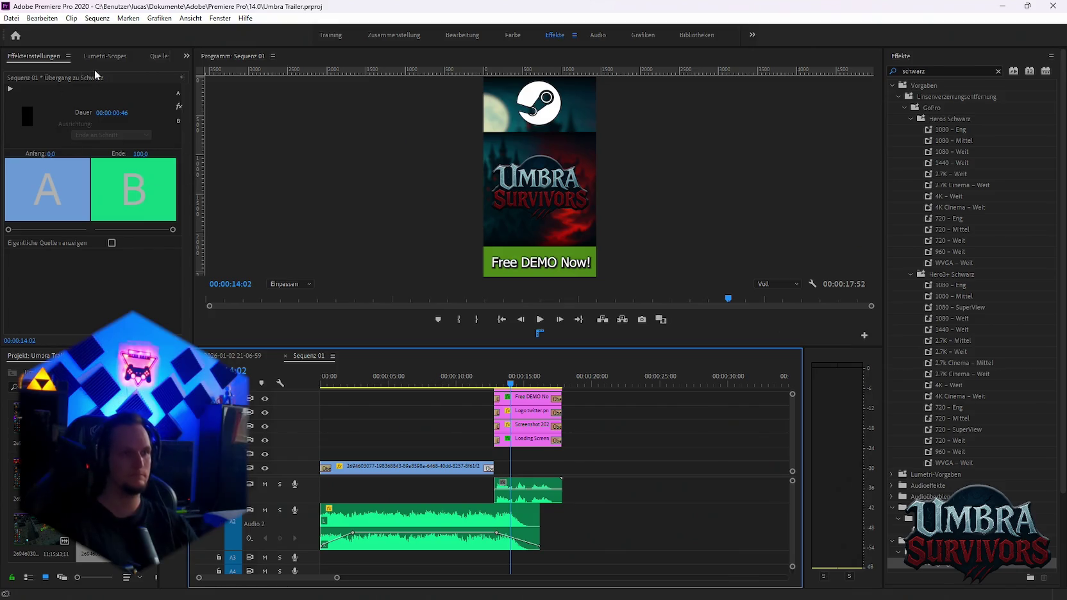
click(11, 18)
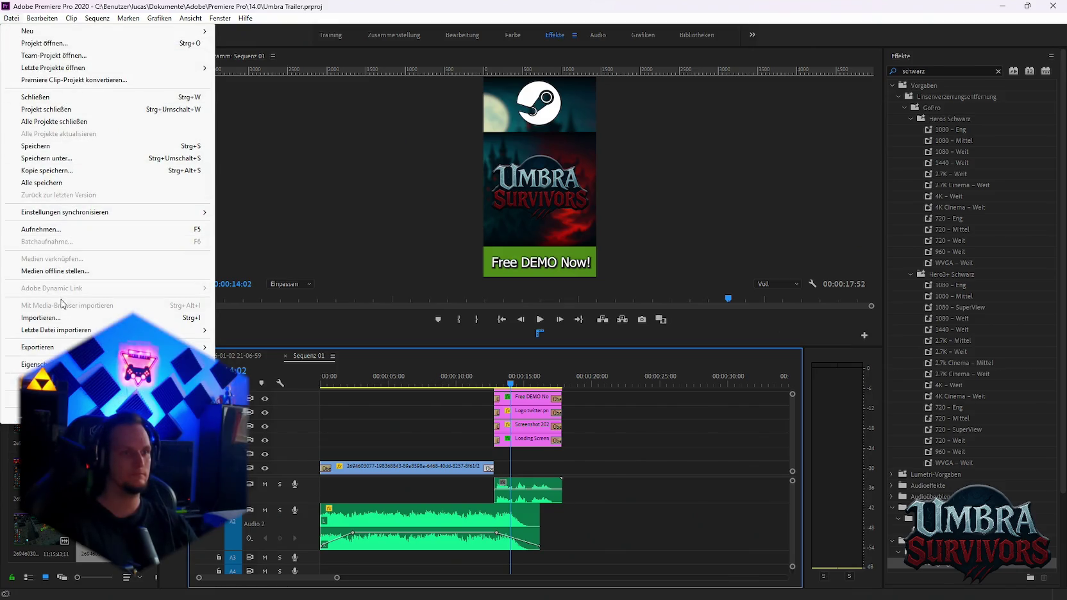
click(647, 486)
right_click(303, 357)
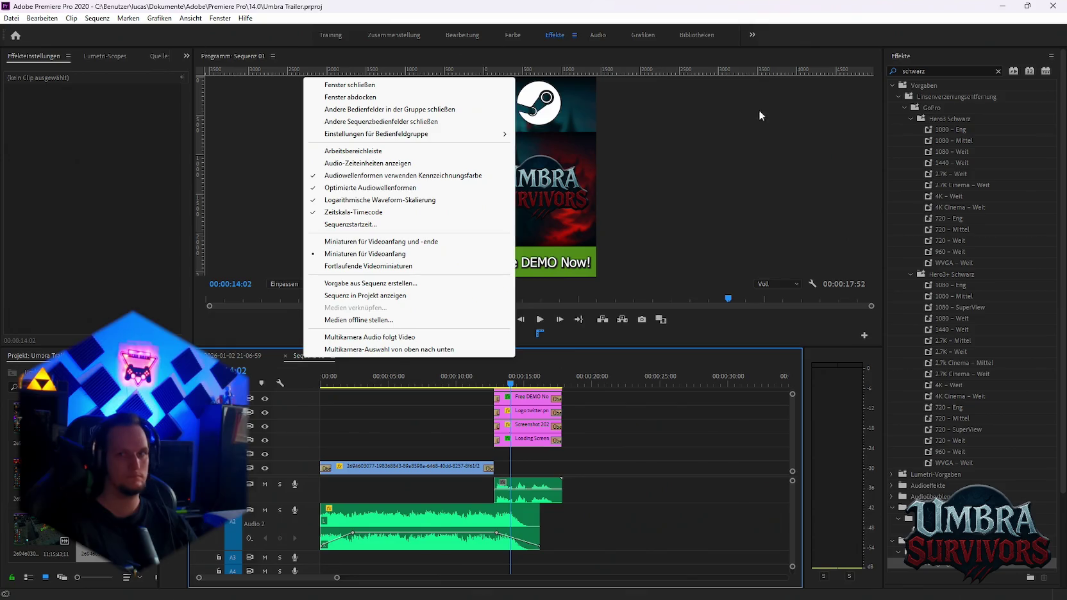
click(1055, 12)
click(1003, 6)
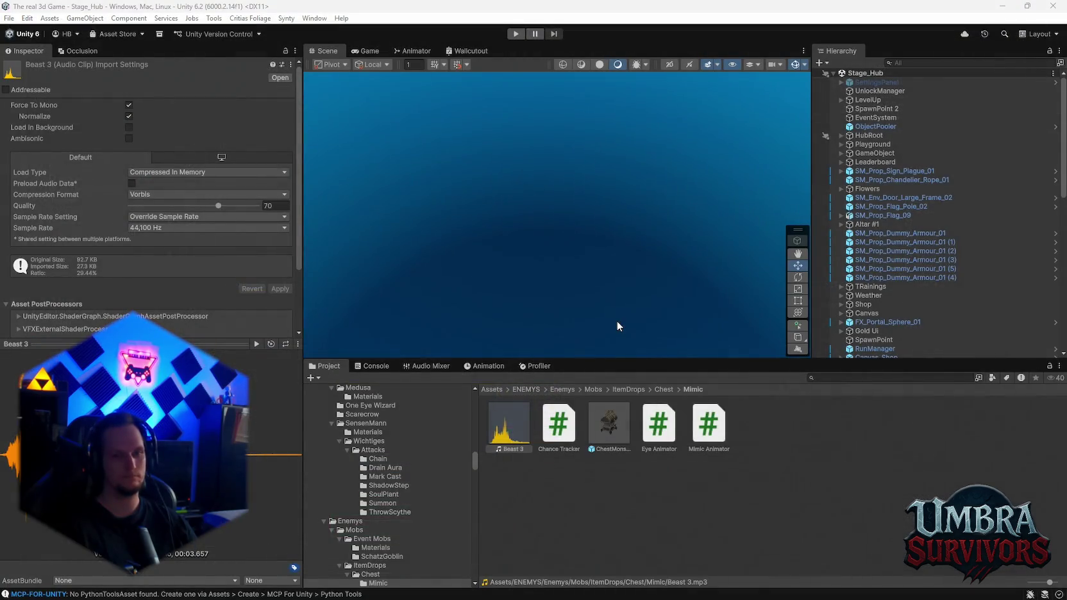